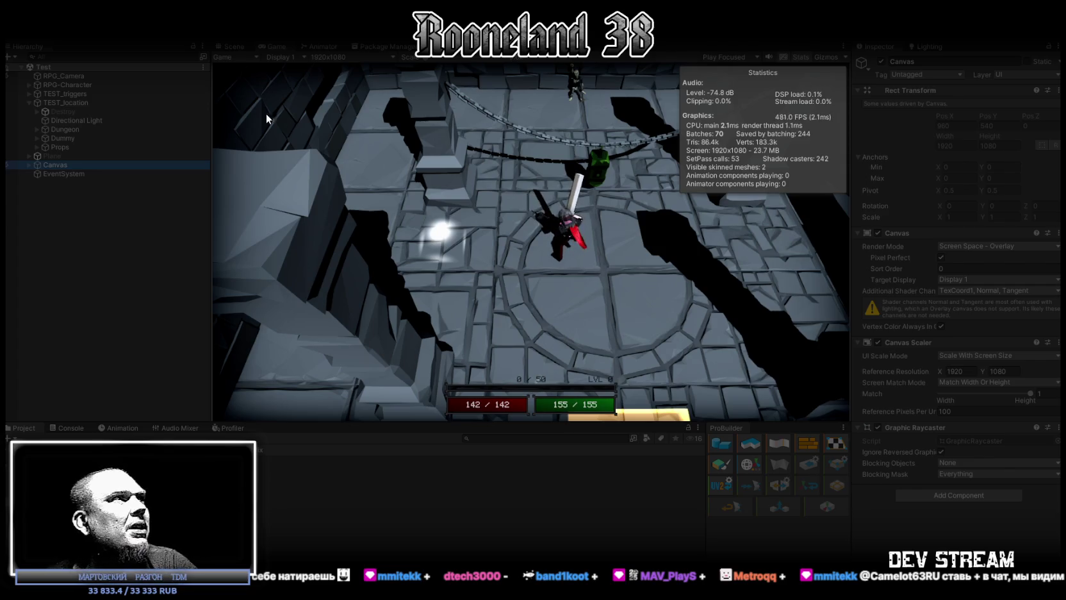
Expand the Canvas in the Hierarchy to reveal the PlayerUI health and mana bar elements.
click(29, 165)
Inspect the red health bar's fill image settings, then switch to the web radio browser.
click(98, 191)
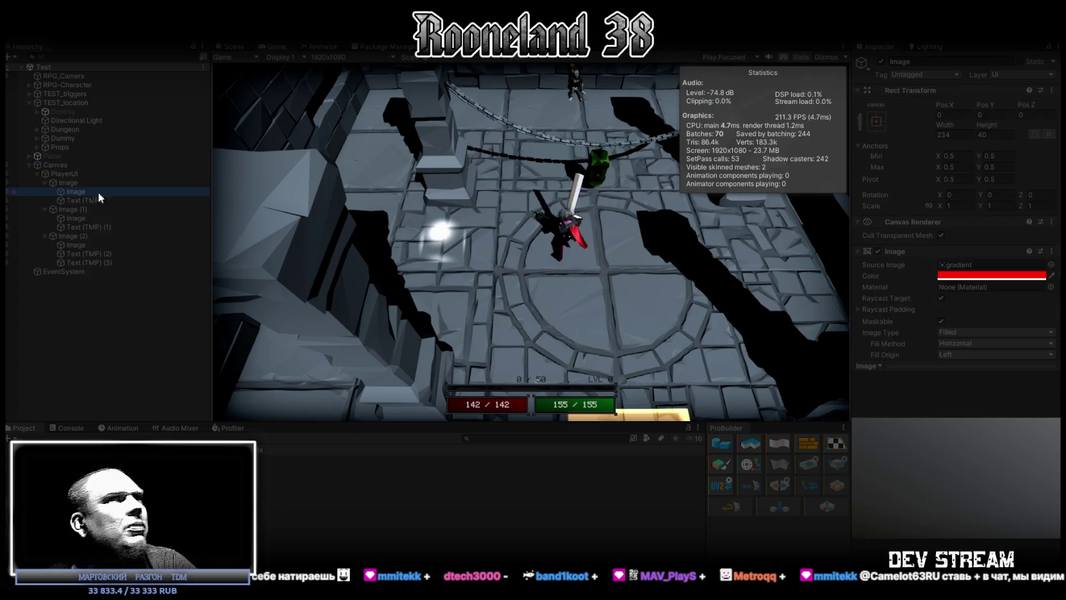
scroll(967, 301, down, 3)
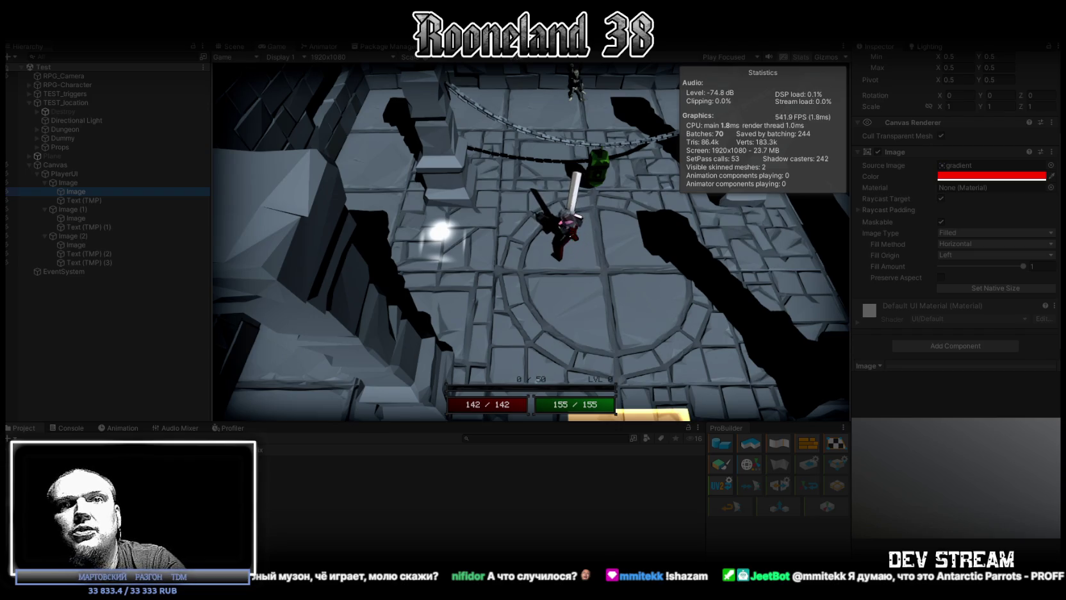
key(alt+Tab)
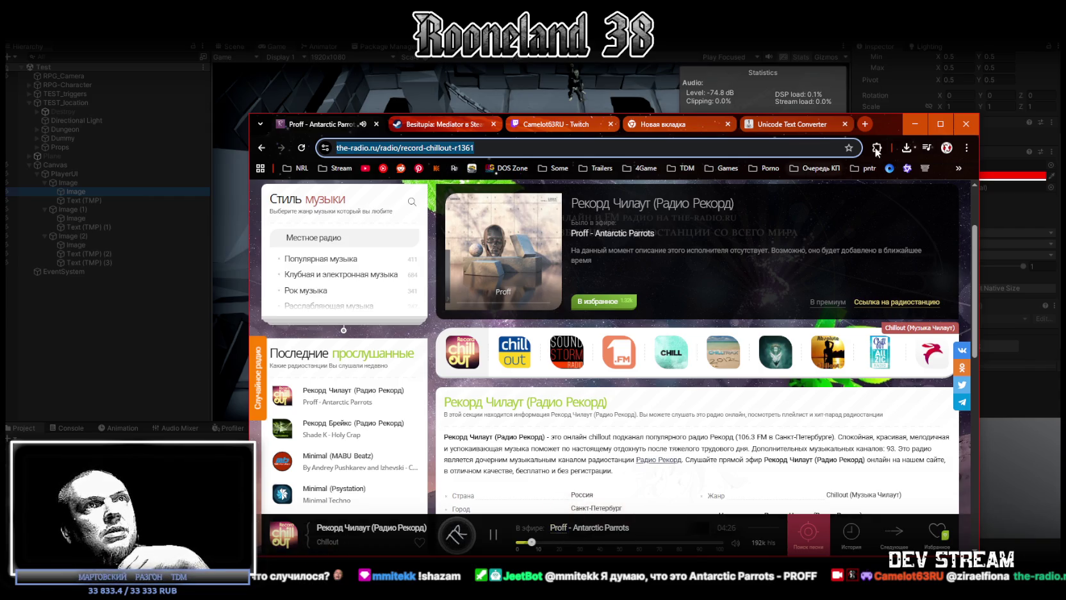
click(880, 108)
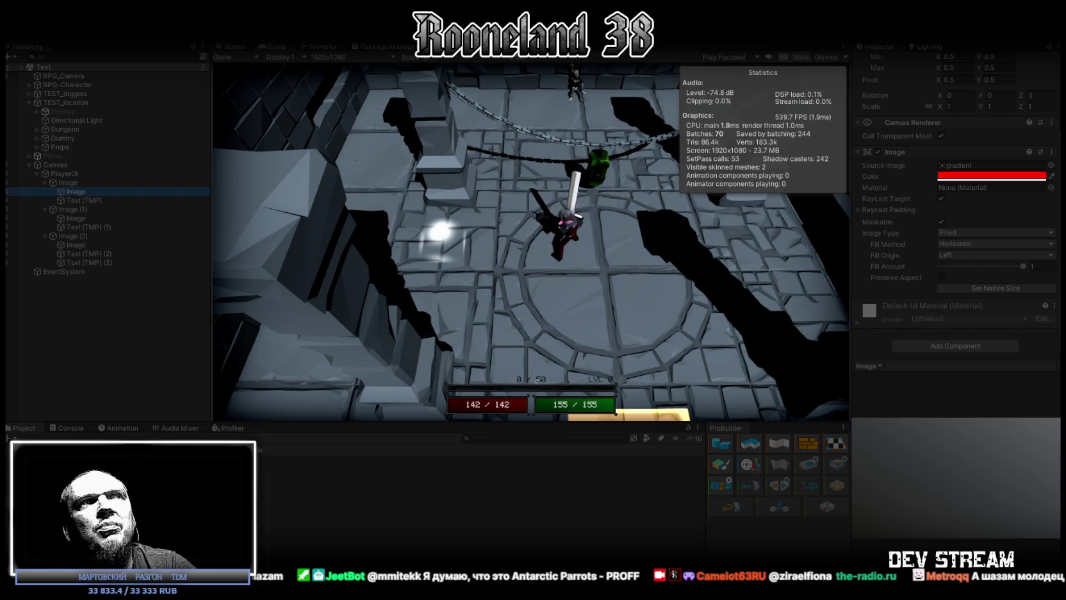
Walk the character left, up and down the dungeon floor while the HUD bars stay at 142/142 and 155/155.
key(a)
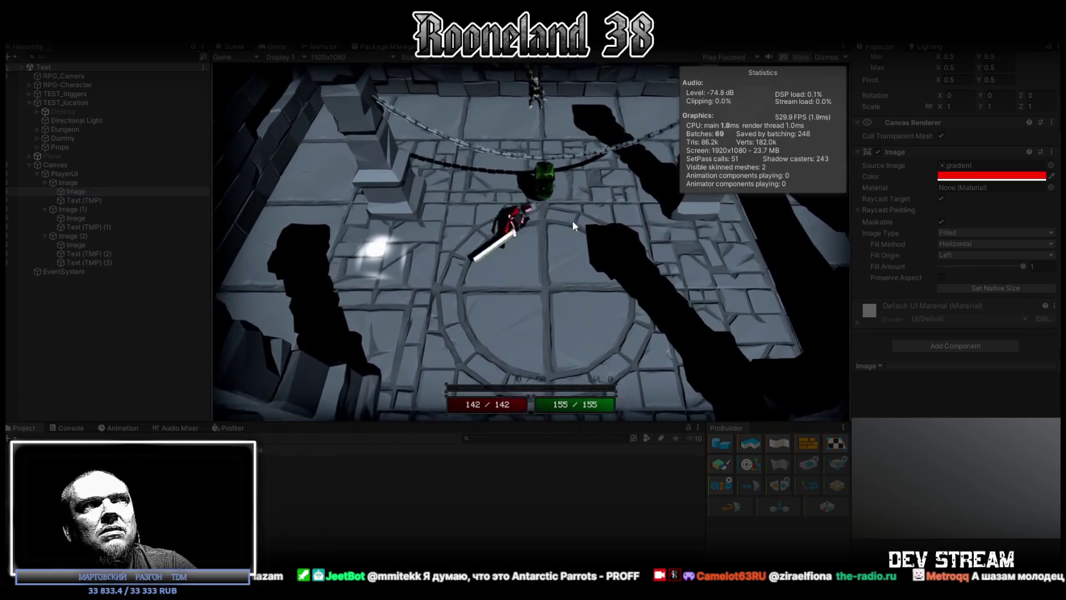
key(w)
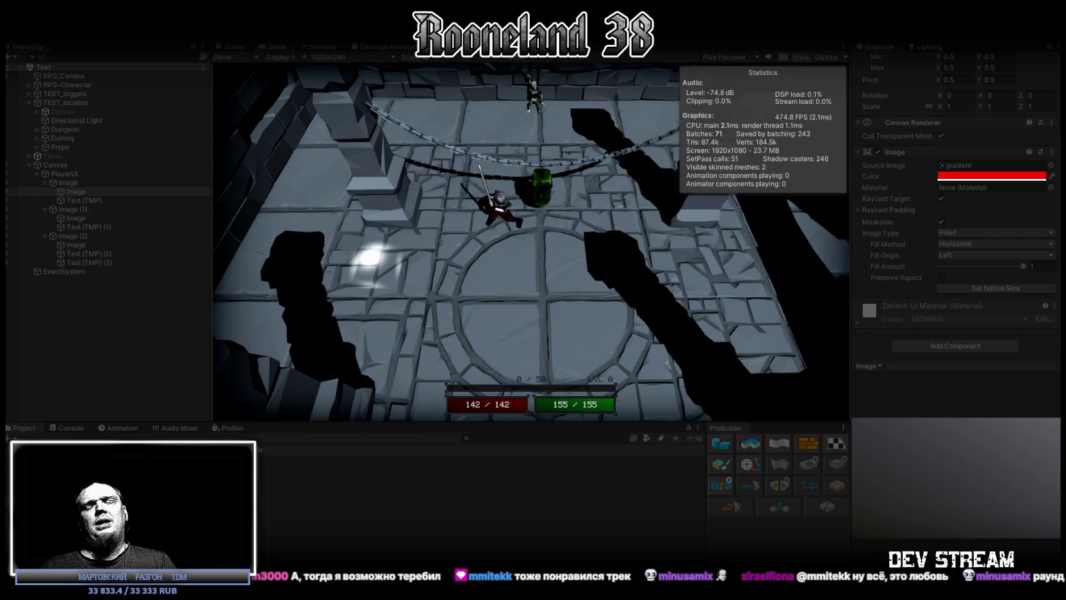
key(s)
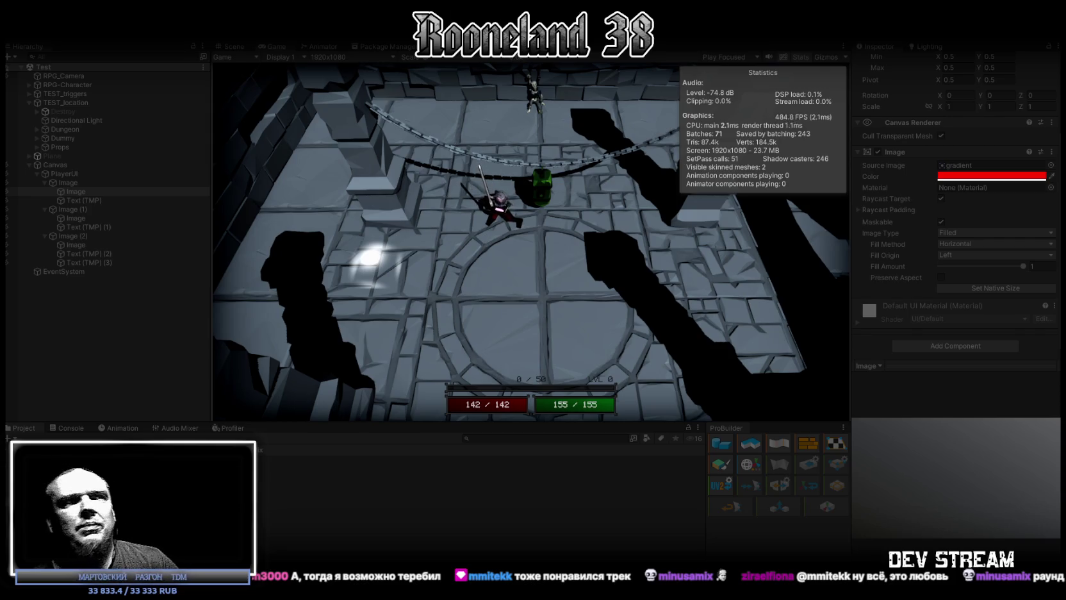
Move the character right and up, swinging its sword three times, while watching the health and mana bars.
click(590, 177)
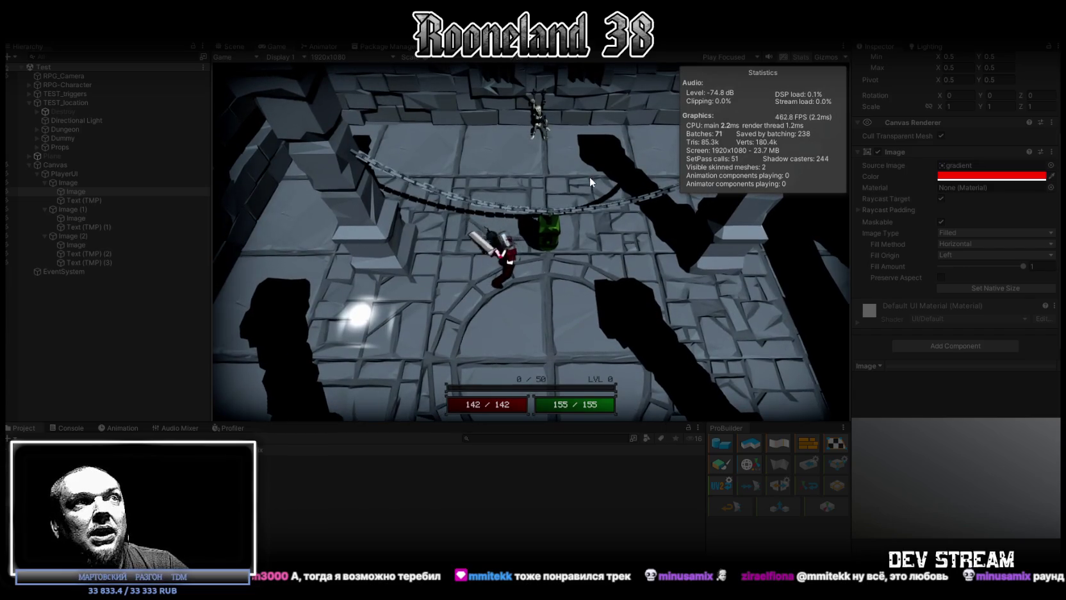
key(d)
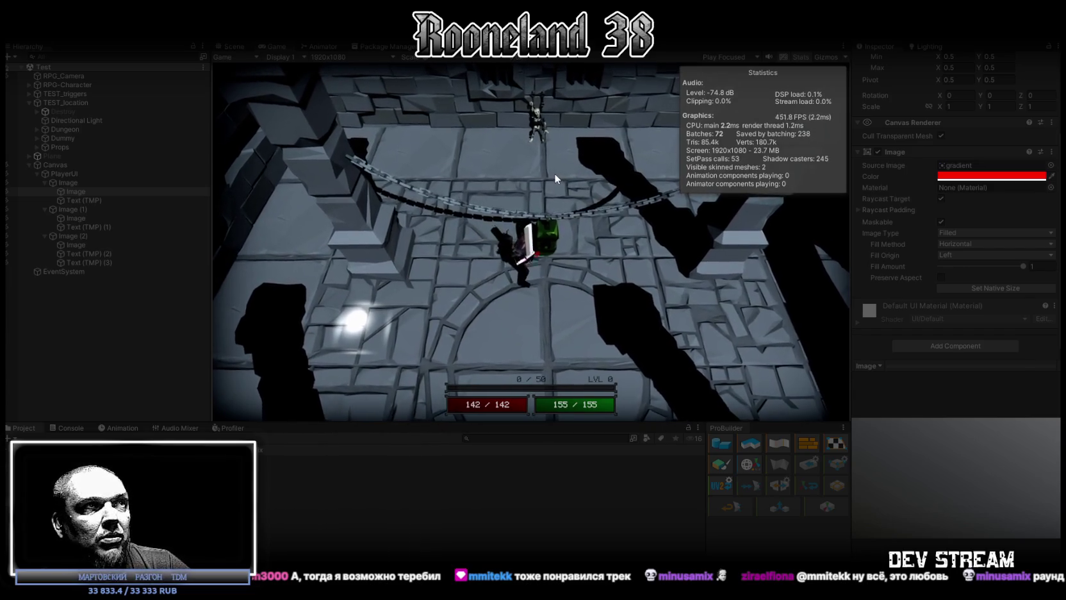
click(520, 161)
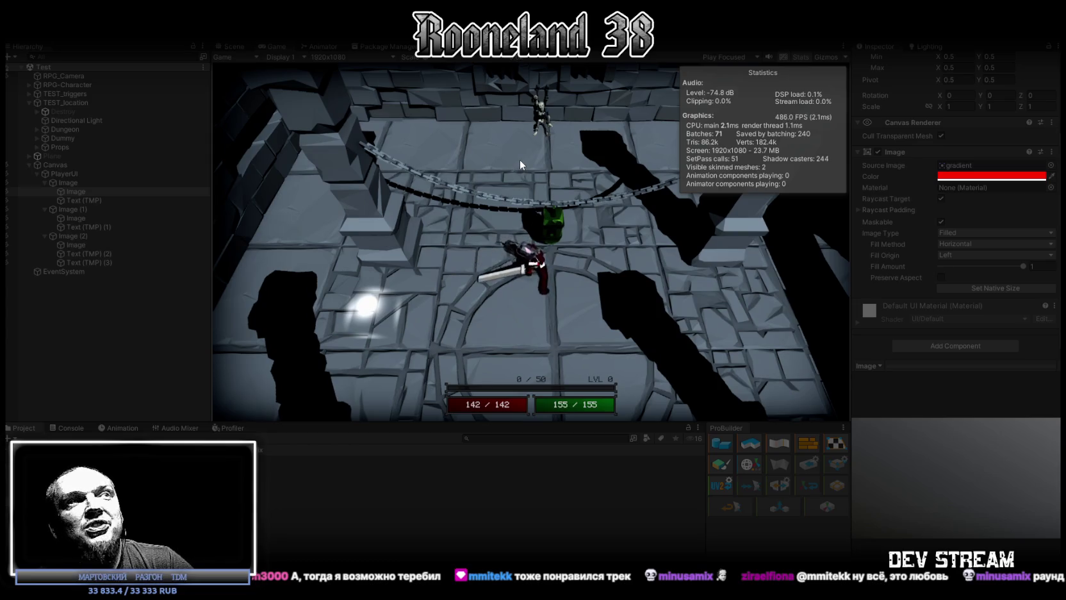
key(w)
click(589, 341)
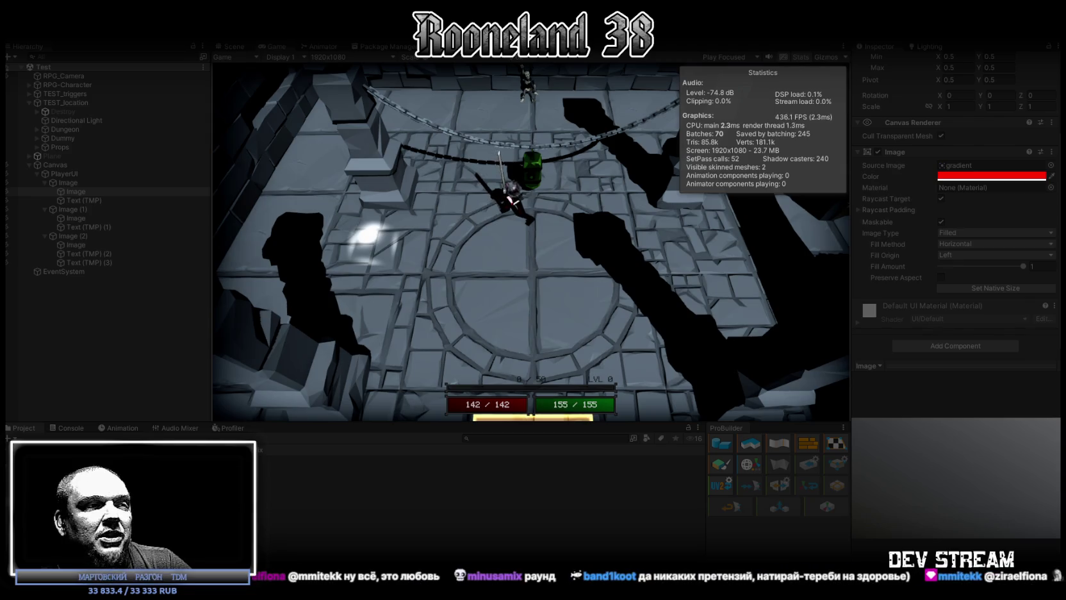